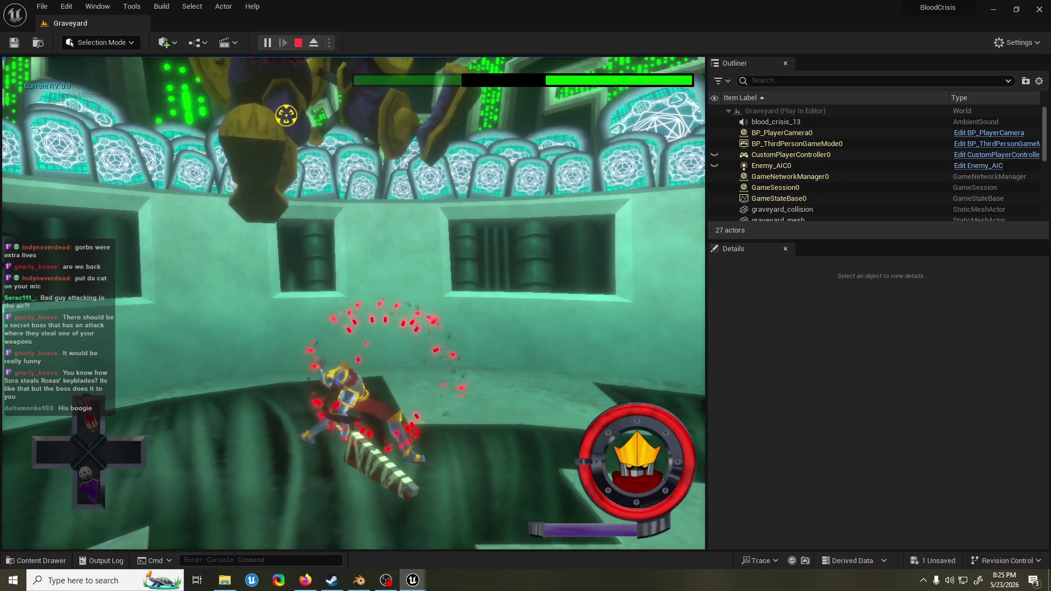
# Restart the Graveyard play-test at slomo .1, then stop it and save the level.
pyautogui.press('Escape')
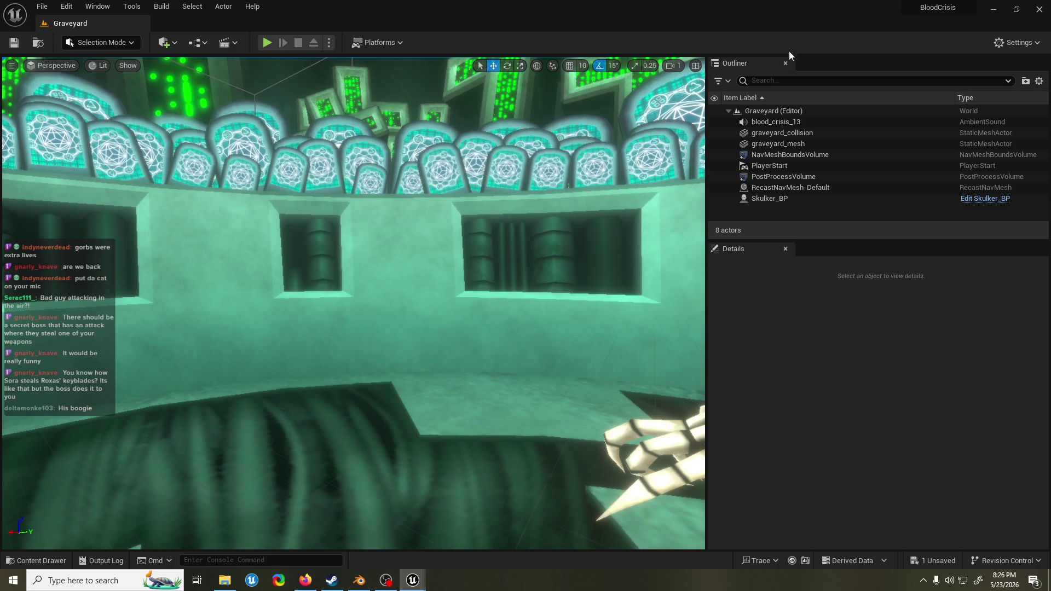
pyautogui.click(269, 43)
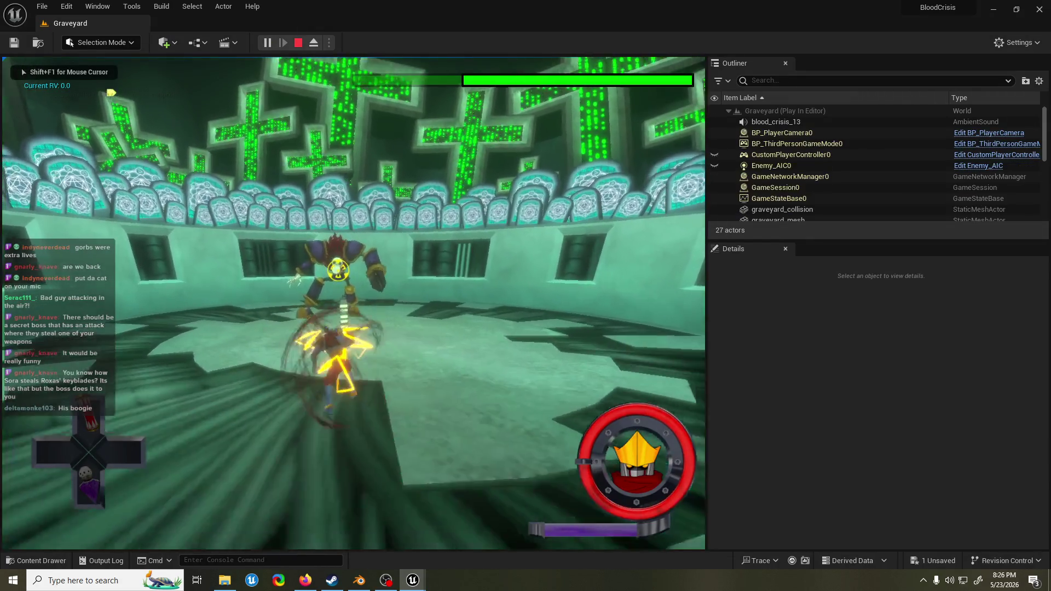
pyautogui.press('`')
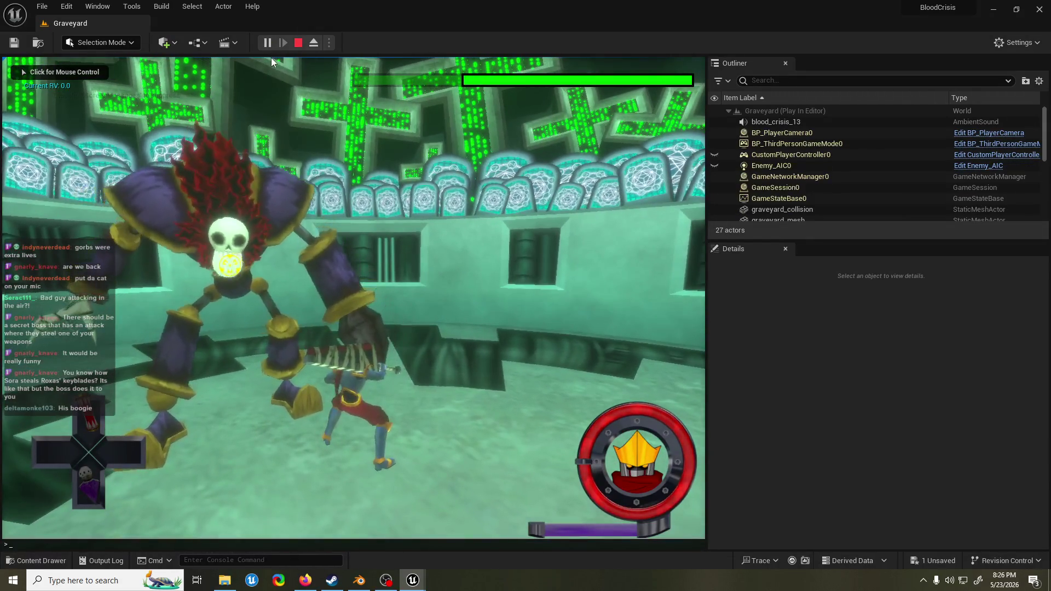
pyautogui.press('Up')
pyautogui.press('Return')
pyautogui.click(271, 57)
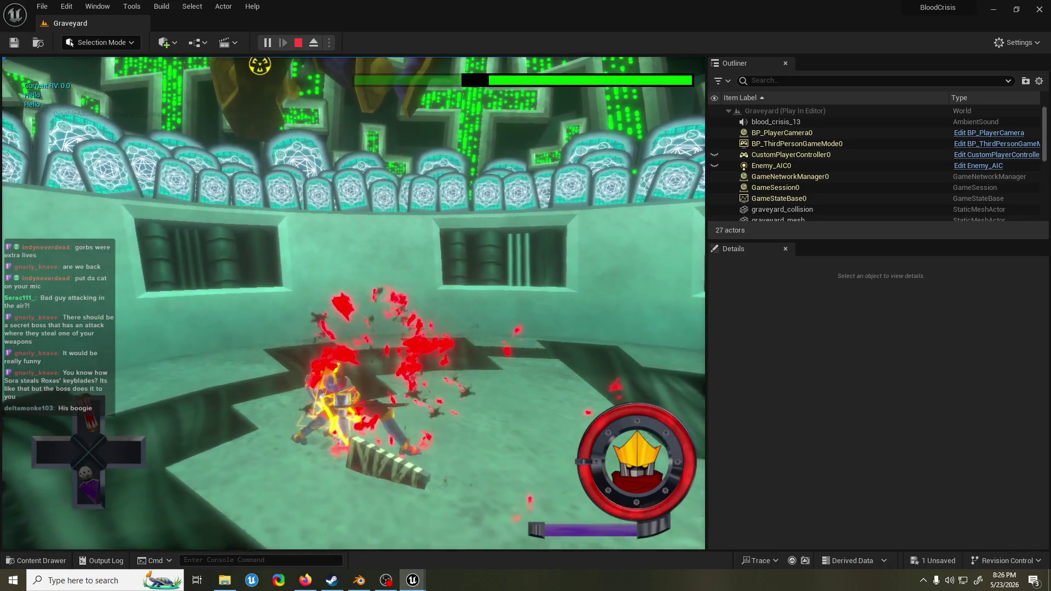
pyautogui.press('Escape')
pyautogui.hotkey('ctrl', 's')
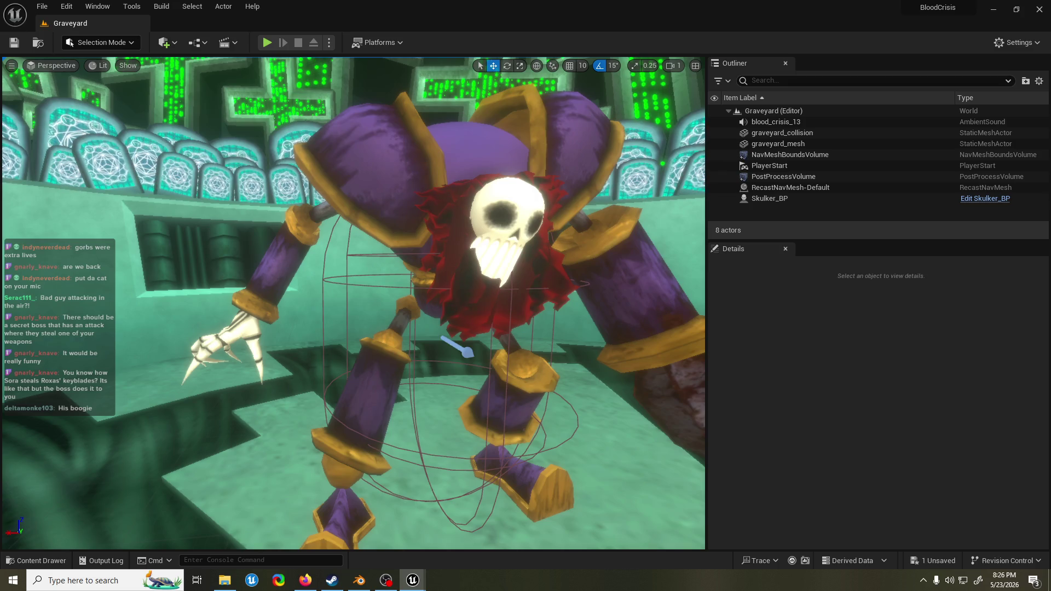
# Save the Graveyard level and launch a new Skulker boss fight play-test.
pyautogui.hotkey('ctrl', 's')
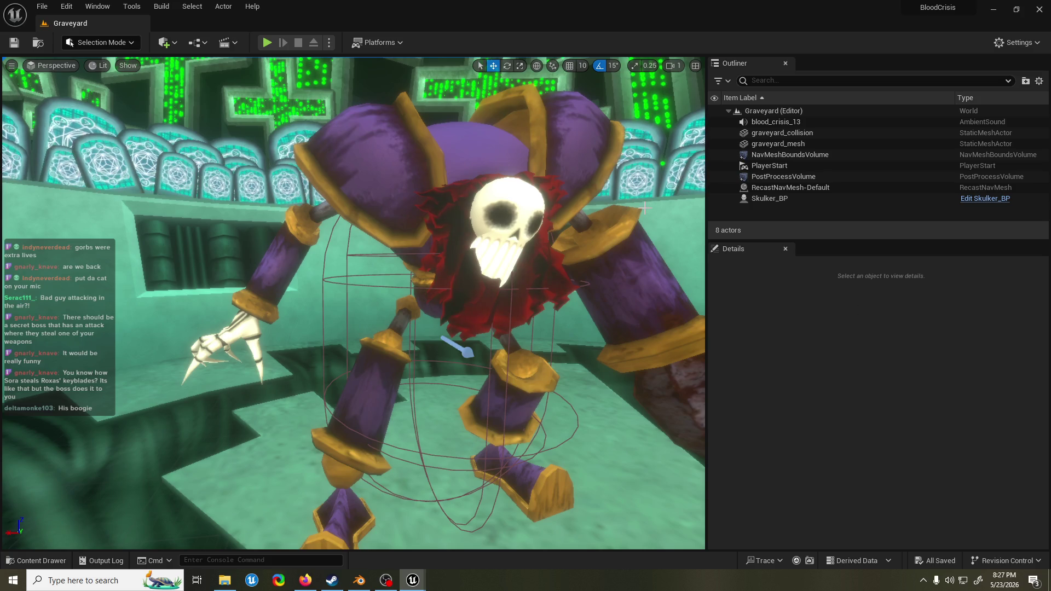
pyautogui.click(274, 40)
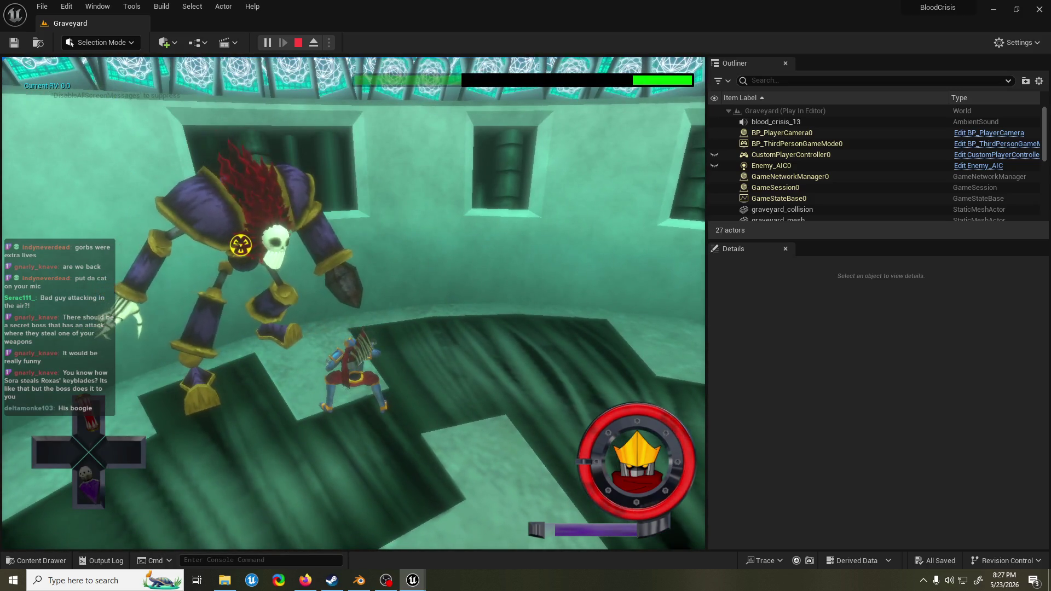
# Stop the current test, save the Graveyard level, and start a fresh boss fight run.
pyautogui.press('Escape')
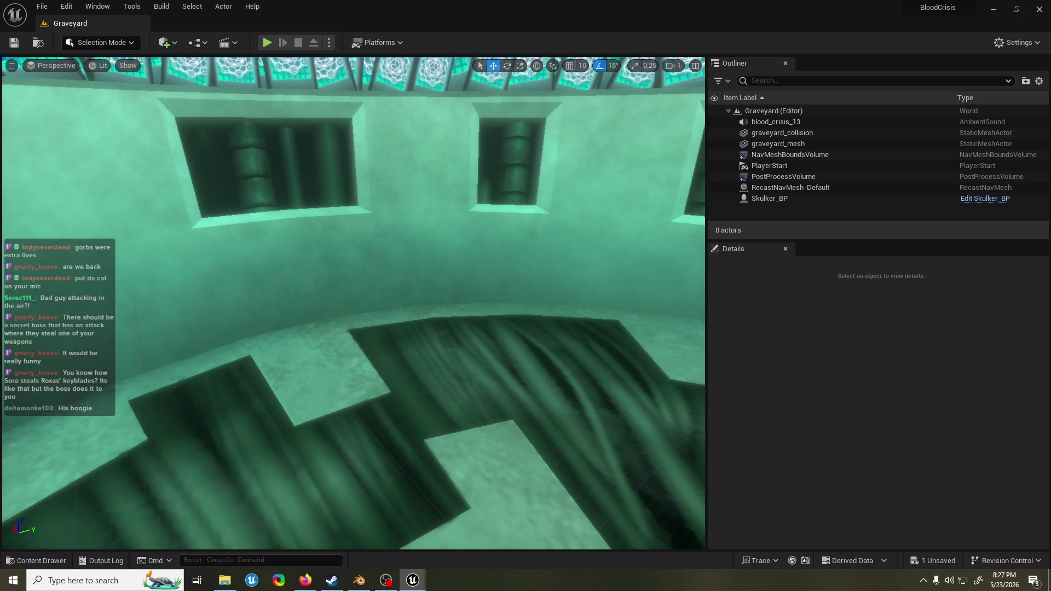
pyautogui.hotkey('ctrl', 's')
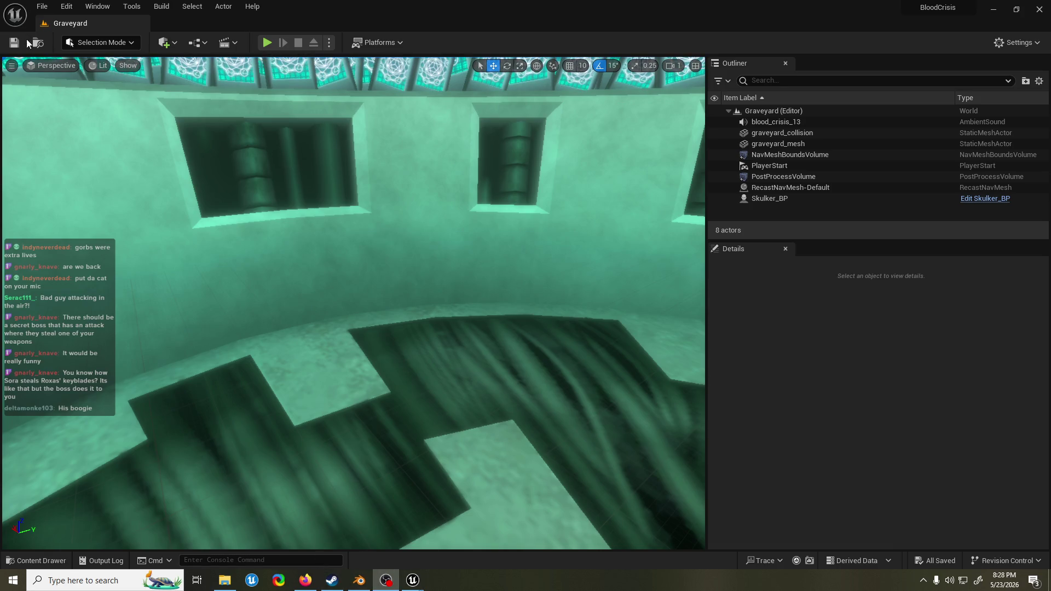
pyautogui.click(262, 42)
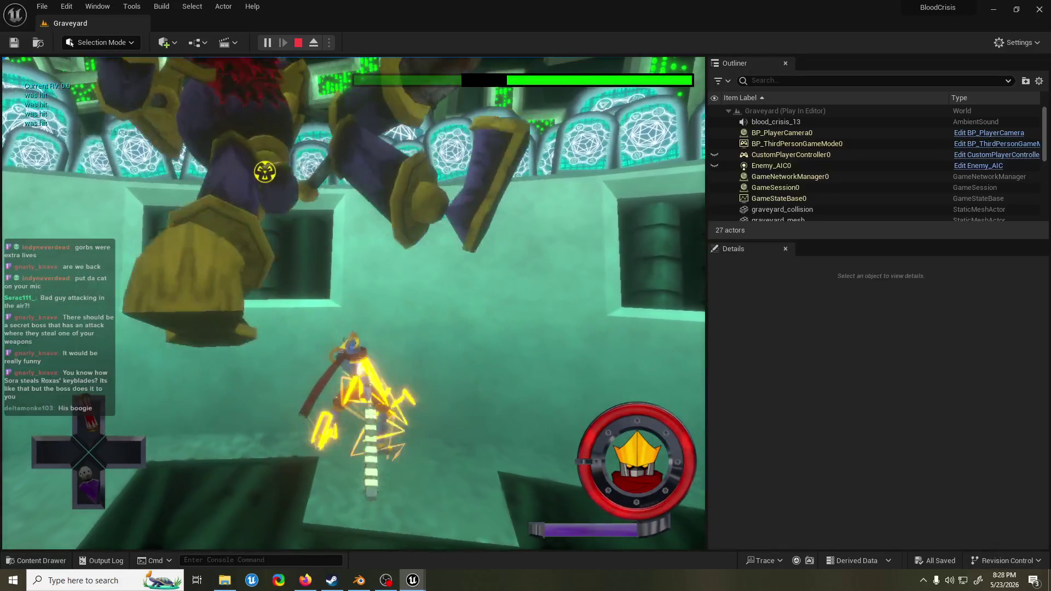
# End this run, save the level, and play-test the Skulker fight once more.
pyautogui.press('Escape')
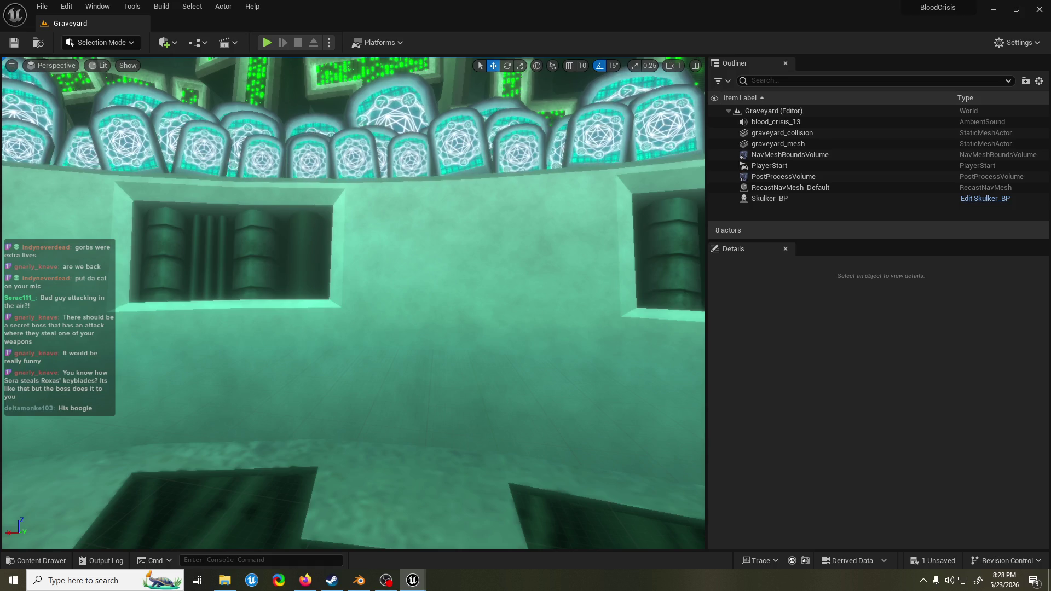
pyautogui.hotkey('ctrl', 's')
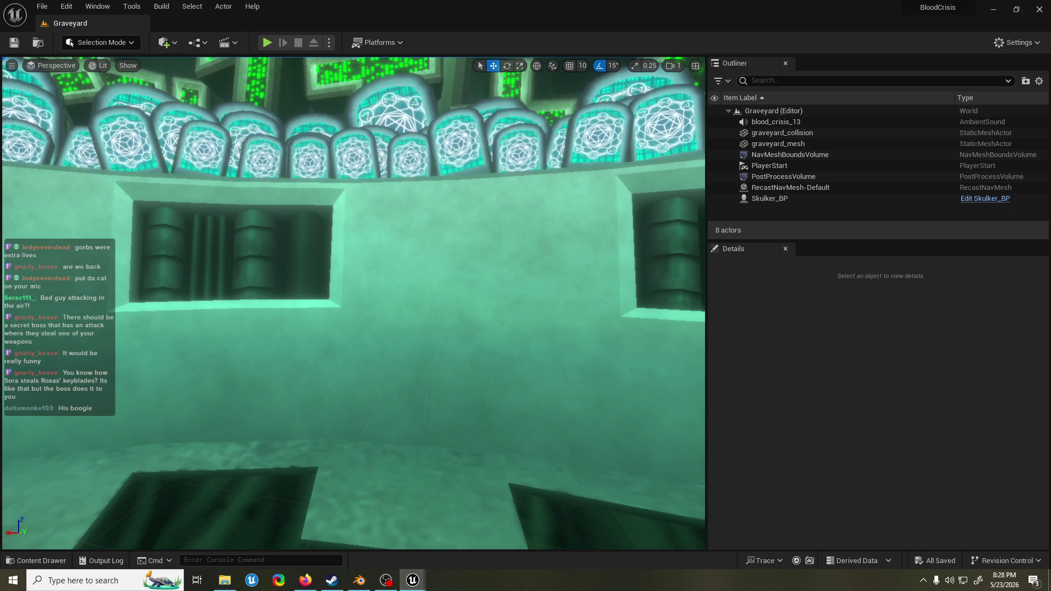
pyautogui.click(268, 43)
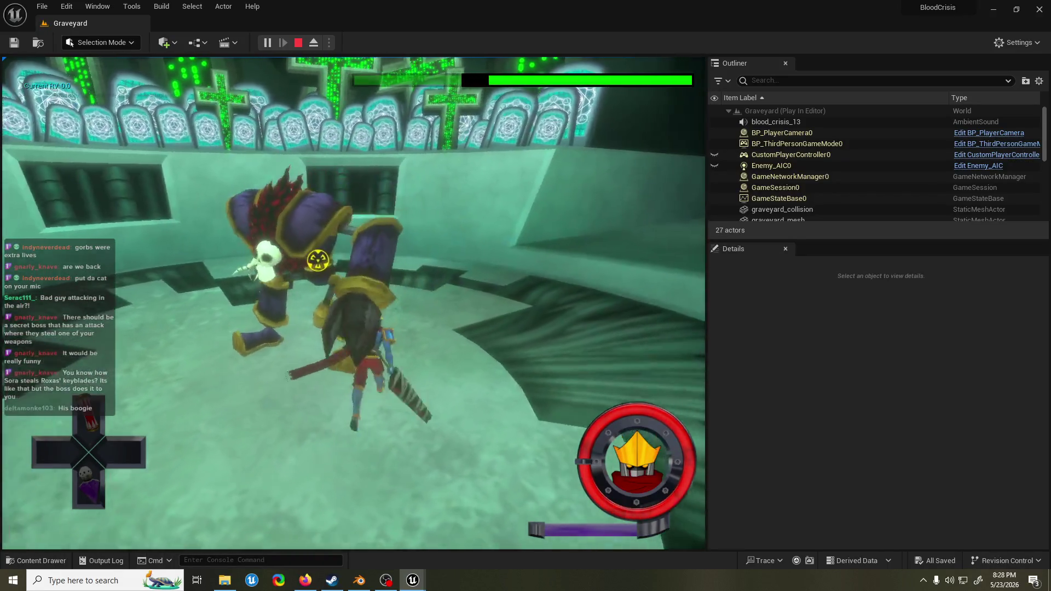
# Exit Play In Editor to get back to the Graveyard level in the editor.
pyautogui.press('Escape')
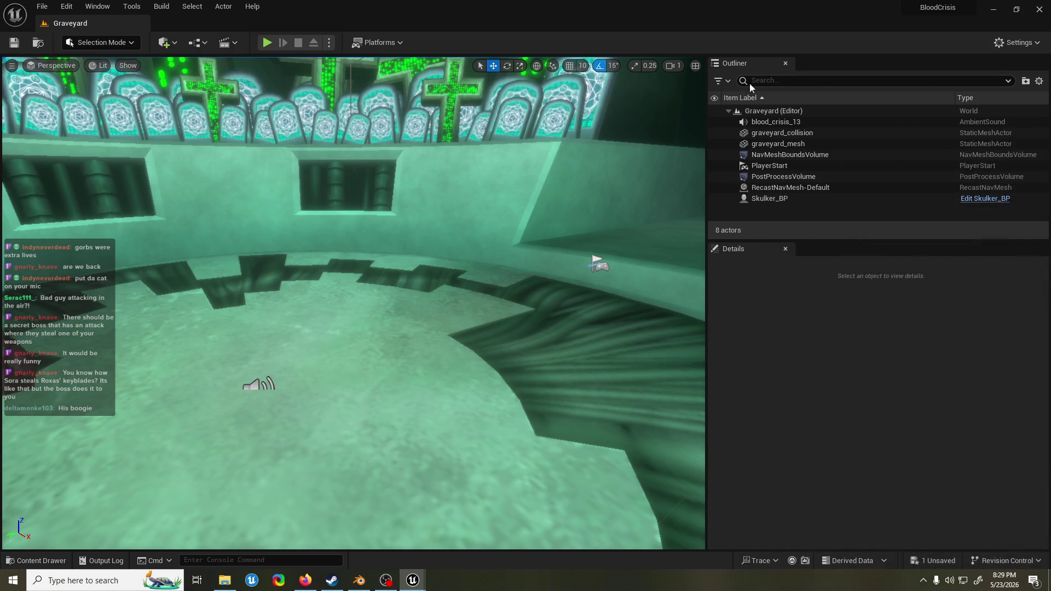
# Start Play In Editor on the Graveyard level to fight the Skulker boss.
pyautogui.click(267, 43)
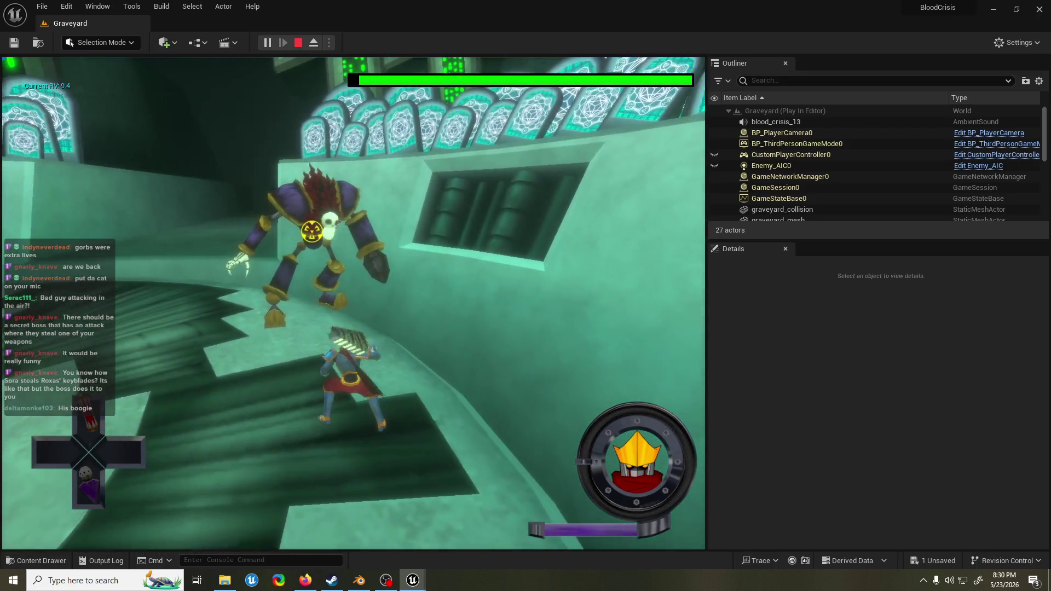
# Stop the running boss fight and immediately start another Play In Editor run.
pyautogui.press('Escape')
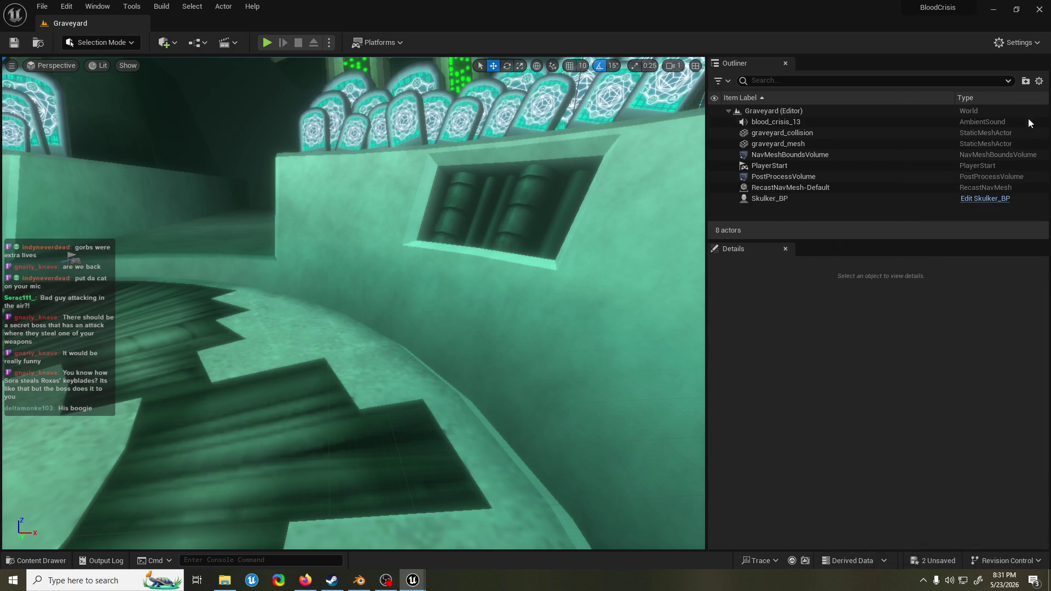
pyautogui.click(266, 42)
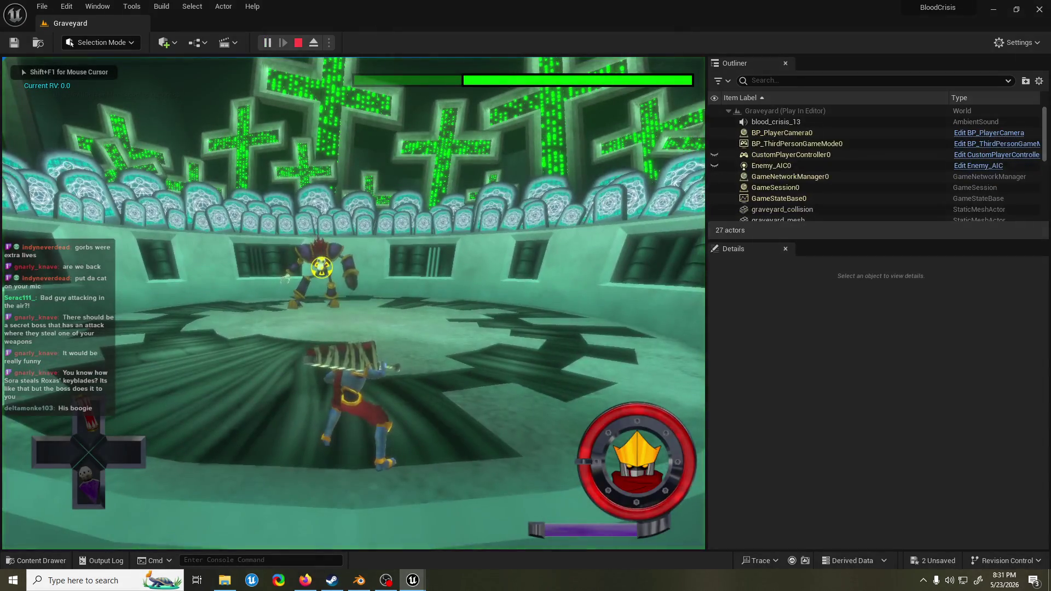
# Close in on the Skulker boss and hit it with two attacks.
pyautogui.press('w')
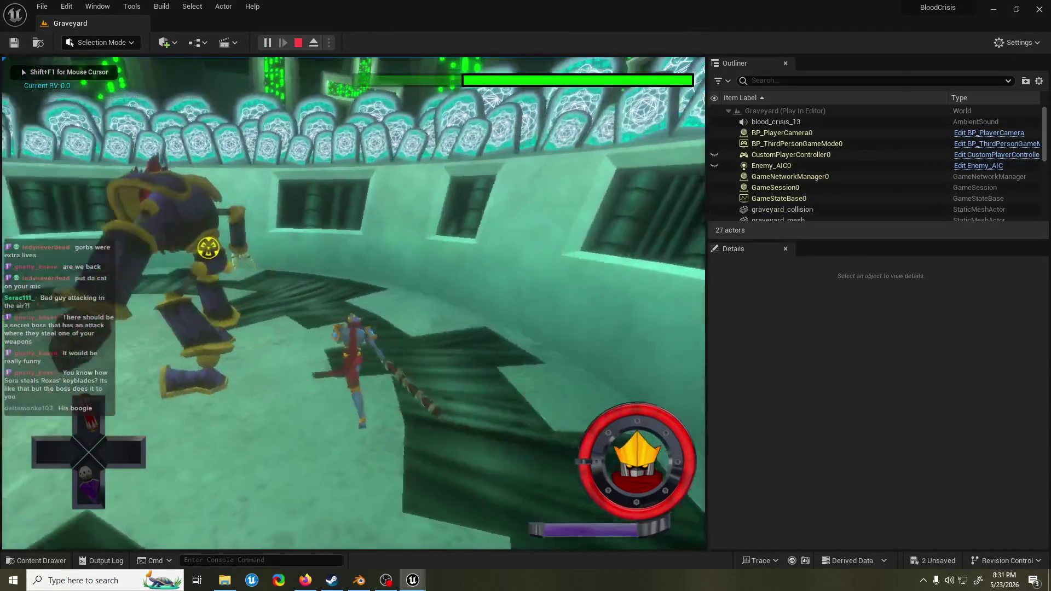
pyautogui.press('e')
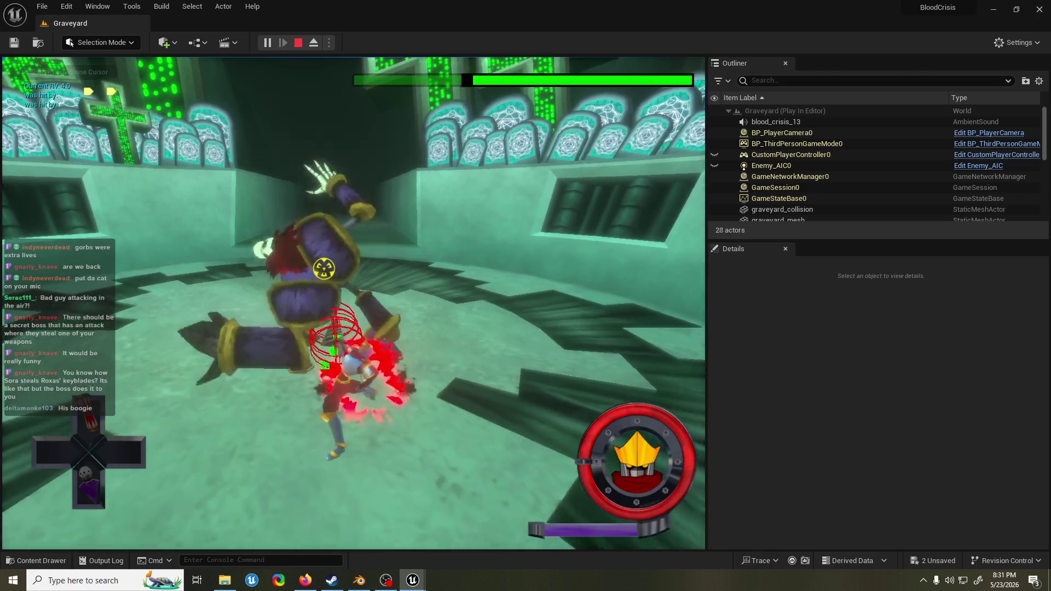
pyautogui.press('w')
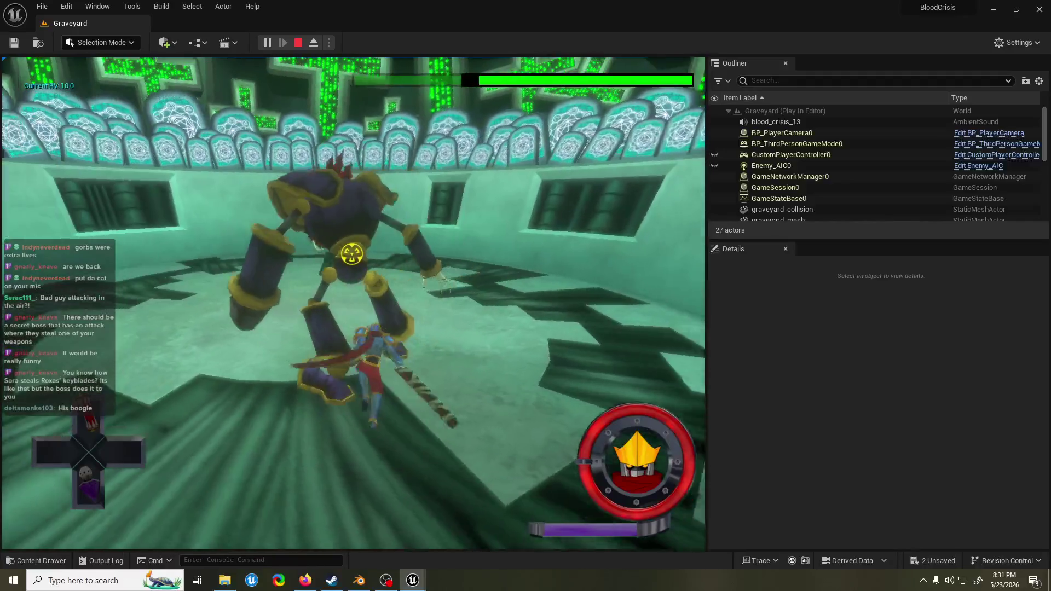
pyautogui.press('e')
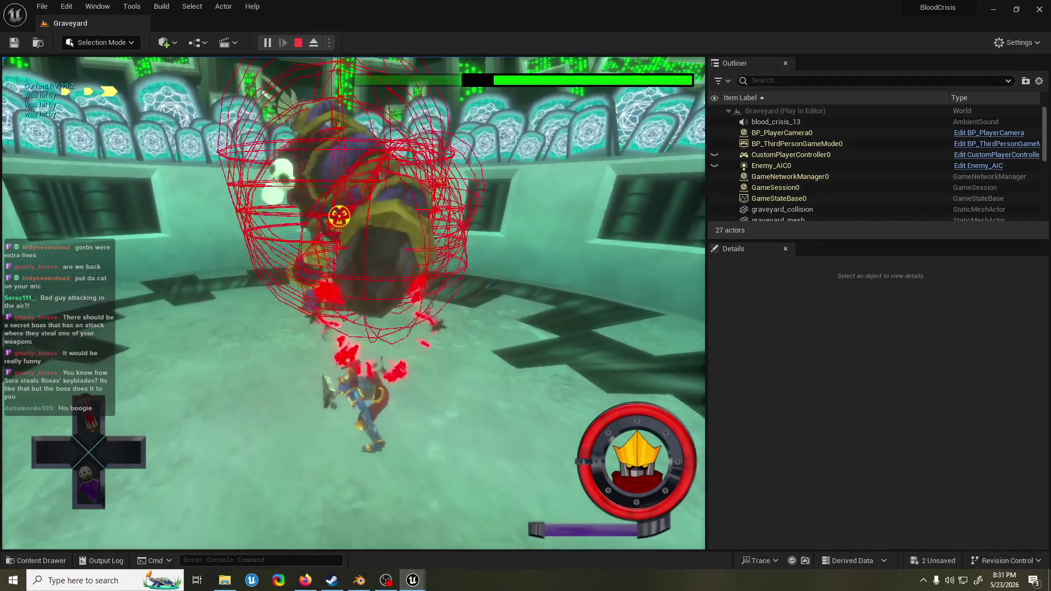
# Dodge the boss and turn to face it, then stop and restart the test with Alt+P.
pyautogui.press('w')
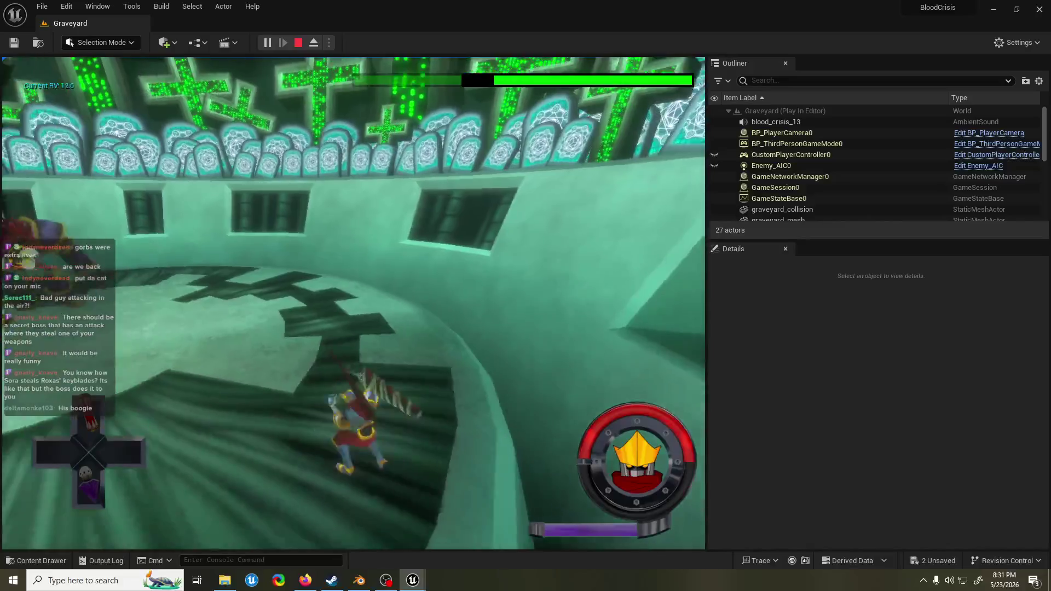
pyautogui.press('w')
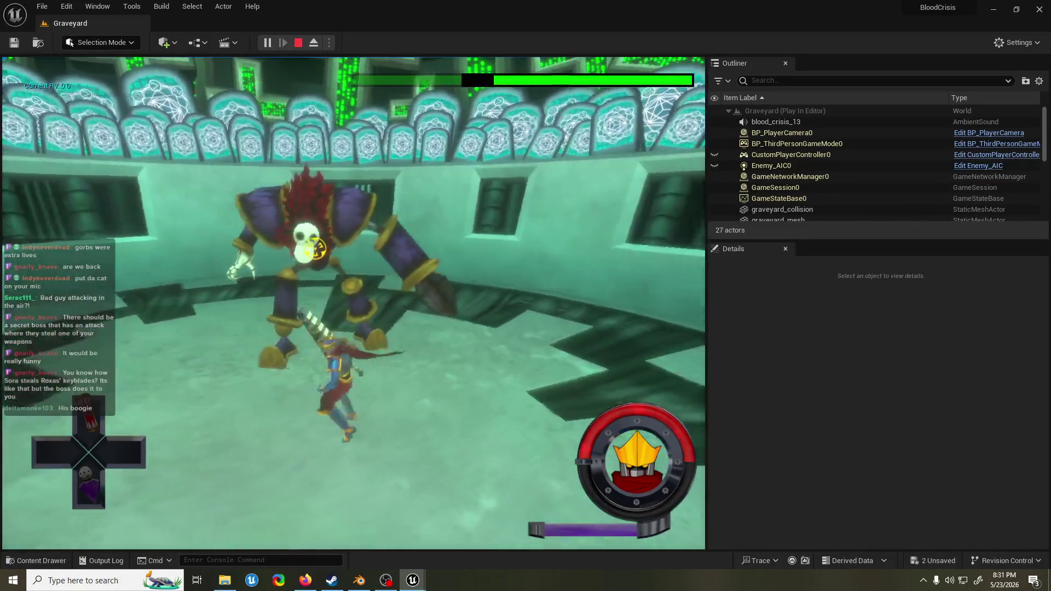
pyautogui.press('Escape')
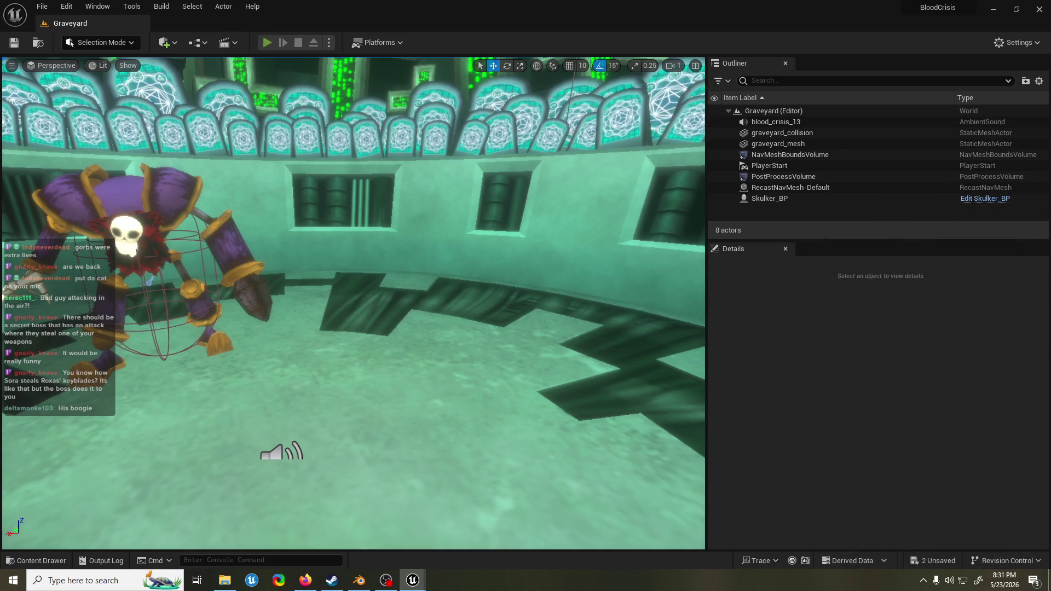
pyautogui.hotkey('alt', 'p')
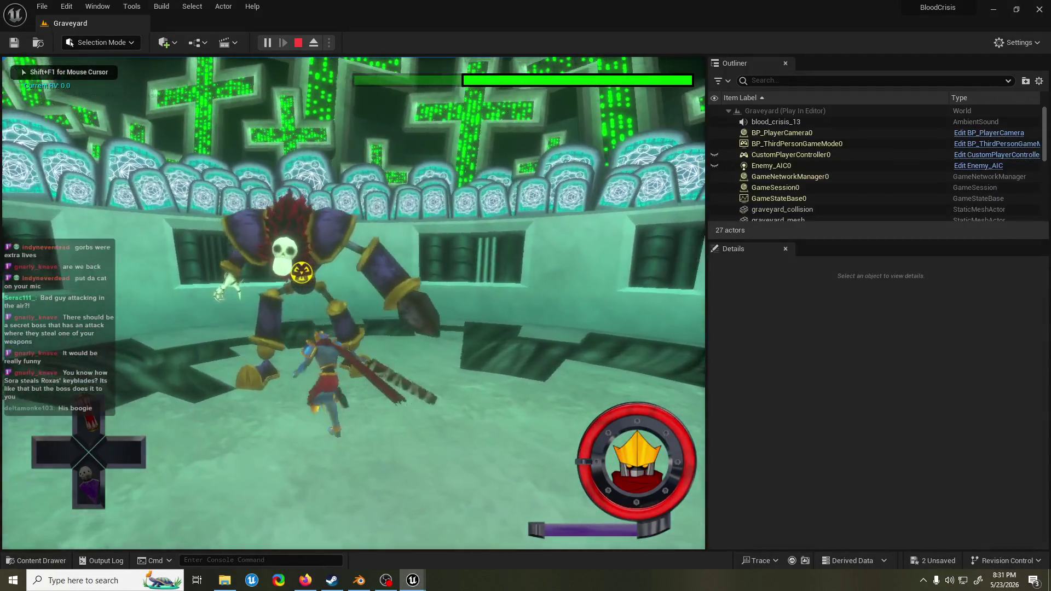
# Strike the Skulker up close repeatedly, ending with a lightning attack, to halve its health.
pyautogui.press('w')
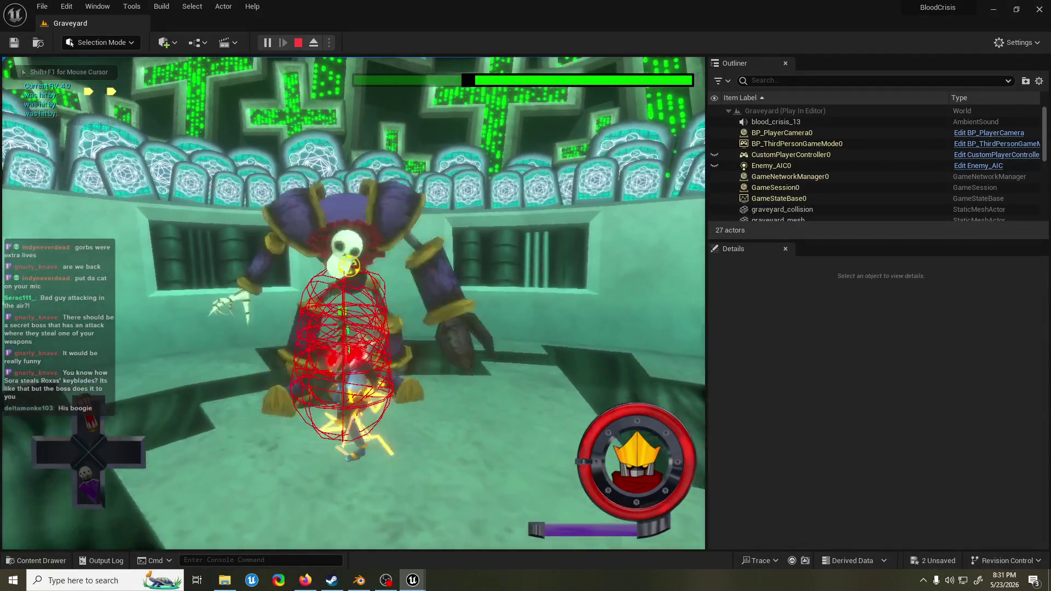
pyautogui.press('w')
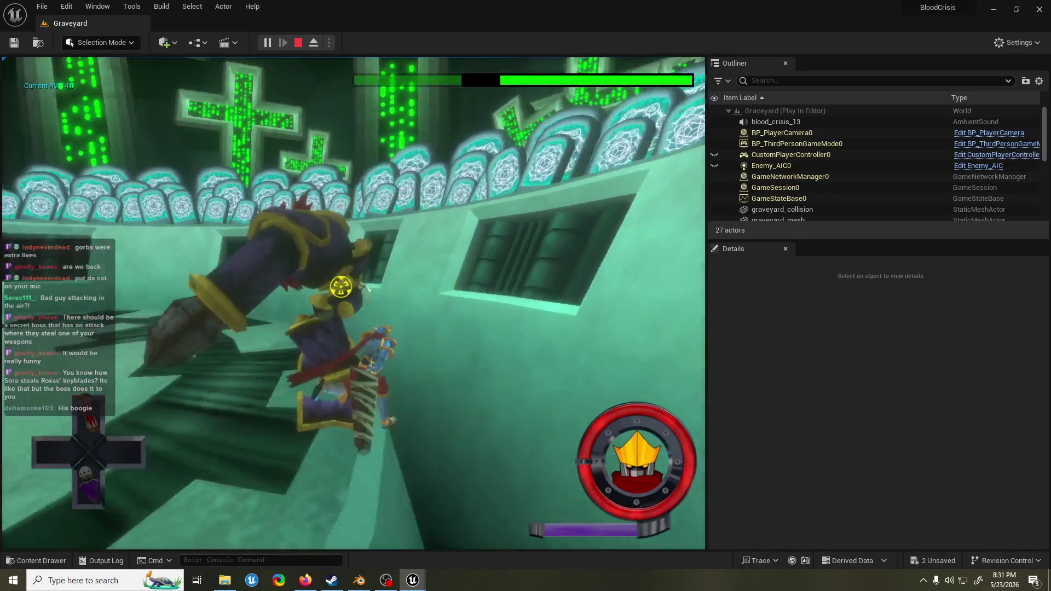
pyautogui.press('w')
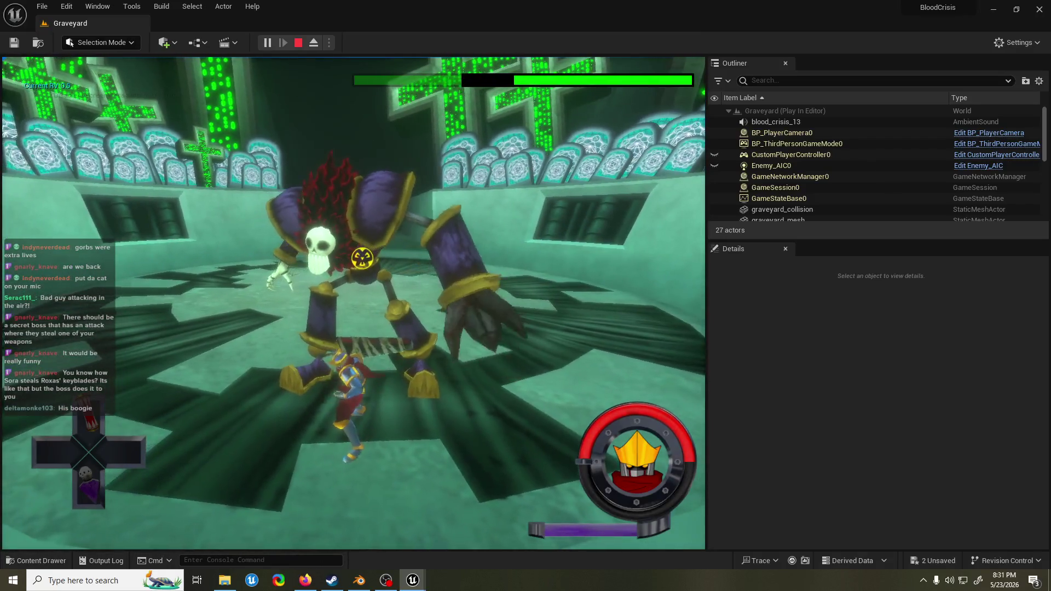
pyautogui.press('w')
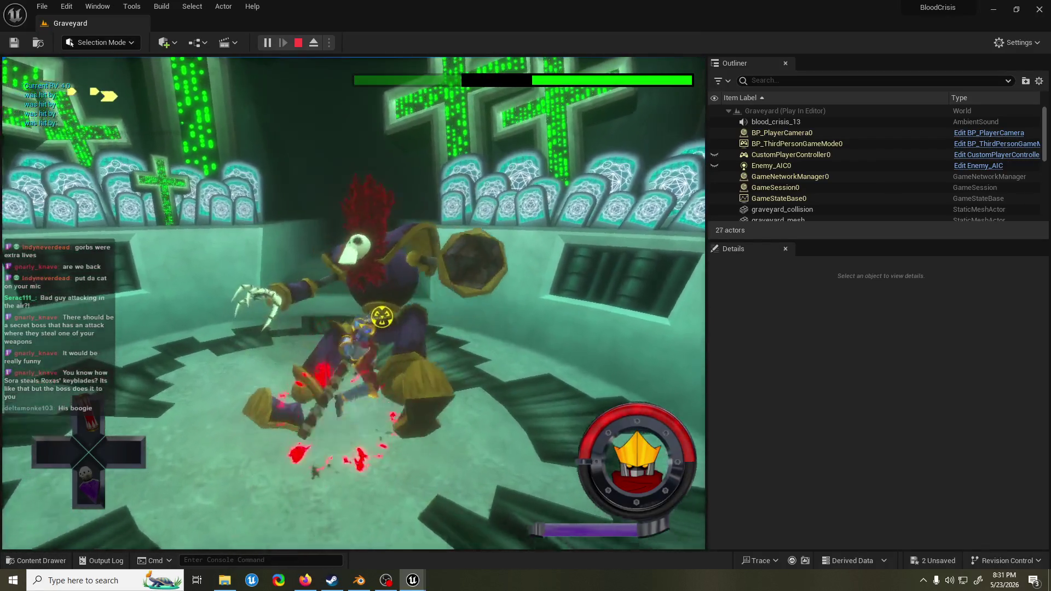